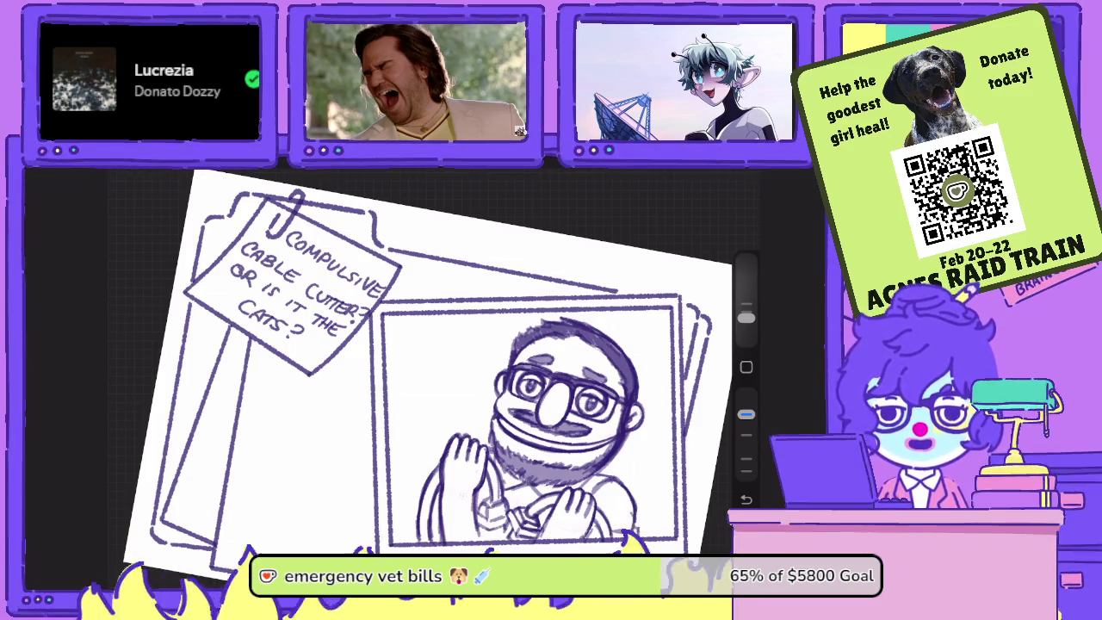
Step: Make a duplicate of Layer 37 in the layer list
key("l")
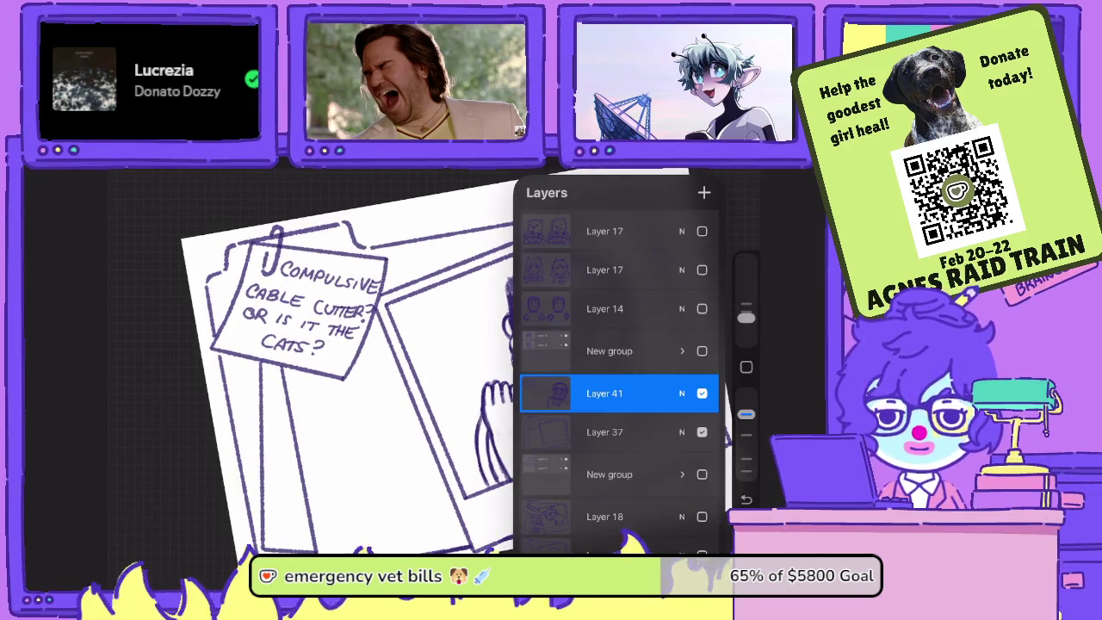
mouse_move(672, 431)
left_mouse_down()
mouse_move(586, 432)
mouse_move(609, 387)
left_mouse_up()
left_click(645, 432)
Step: Reposition the Layer 37 copy and merge Layer 41 down into it
left_click(605, 431)
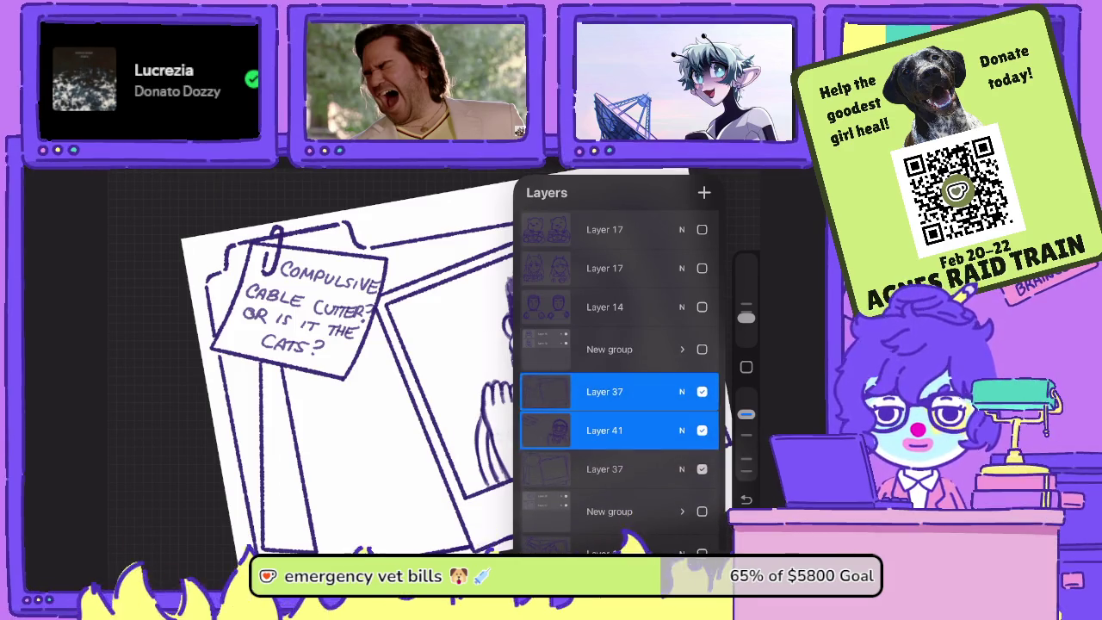
left_click(604, 424)
left_click(431, 531)
left_click(345, 430)
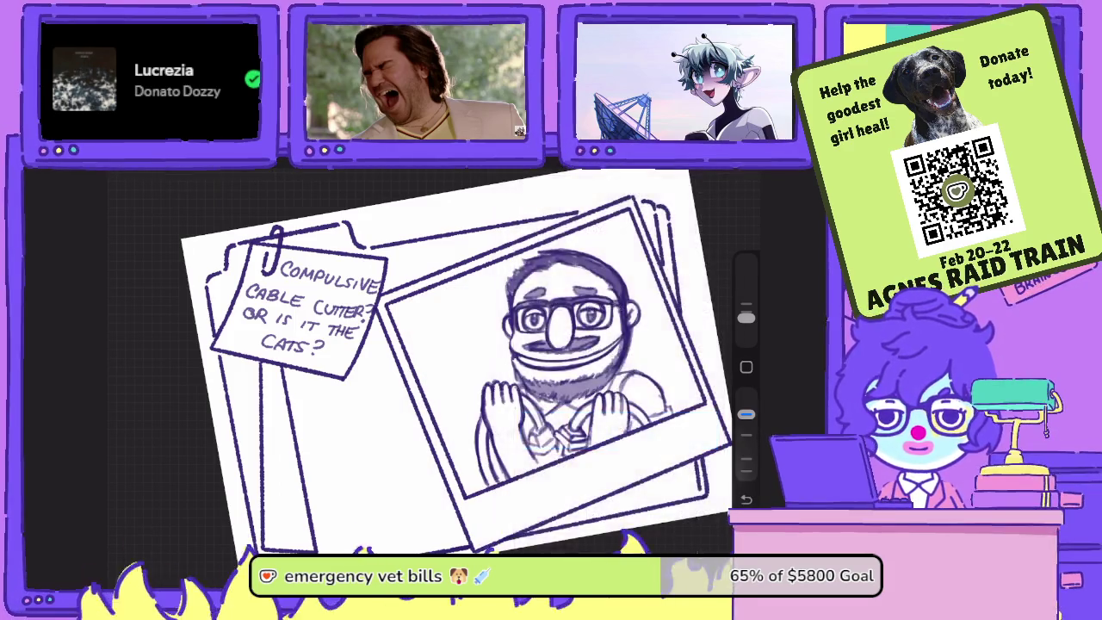